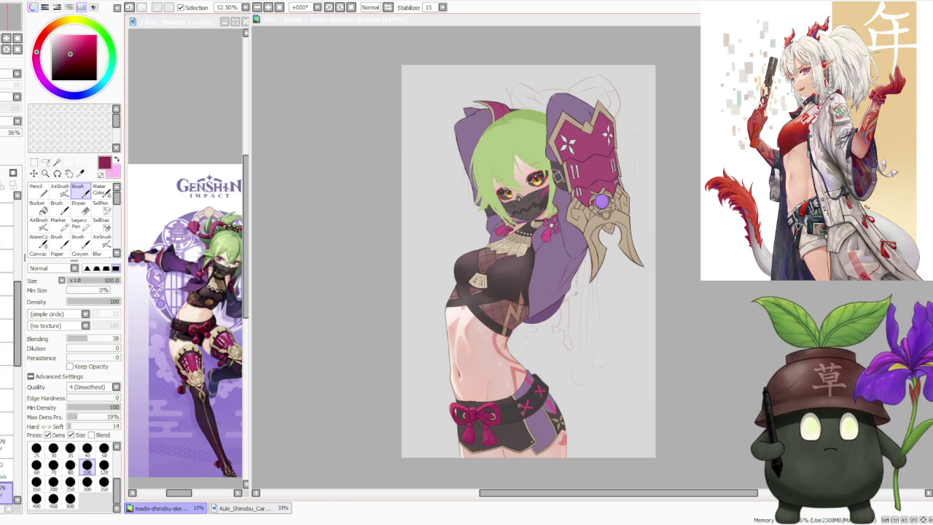
Step: Zoom in and out around the stomach and waist to check the midriff shading on the whole figure
{"action": "scroll", "coordinate": [442, 332], "scroll_direction": "down", "scroll_amount": 1}
{"action": "scroll", "coordinate": [466, 293], "scroll_direction": "up", "scroll_amount": 3}
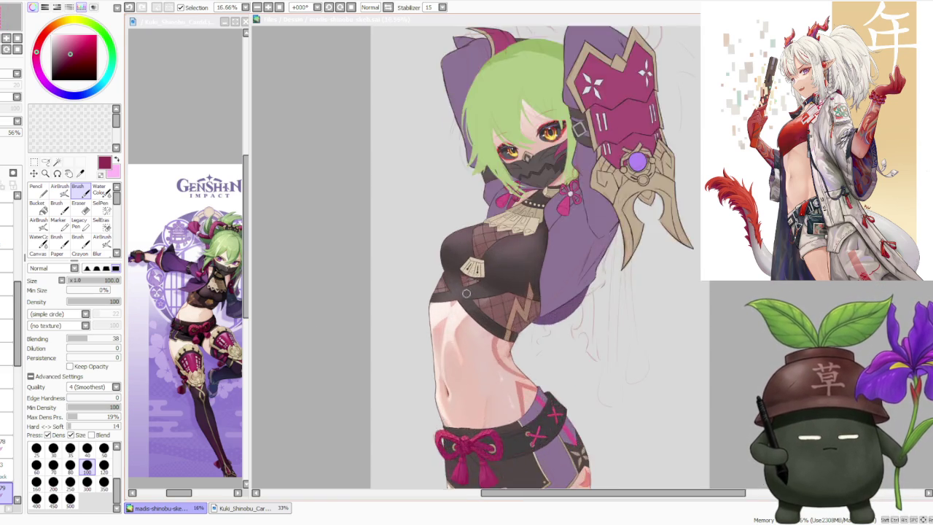
{"action": "scroll", "coordinate": [465, 293], "scroll_direction": "up", "scroll_amount": 1}
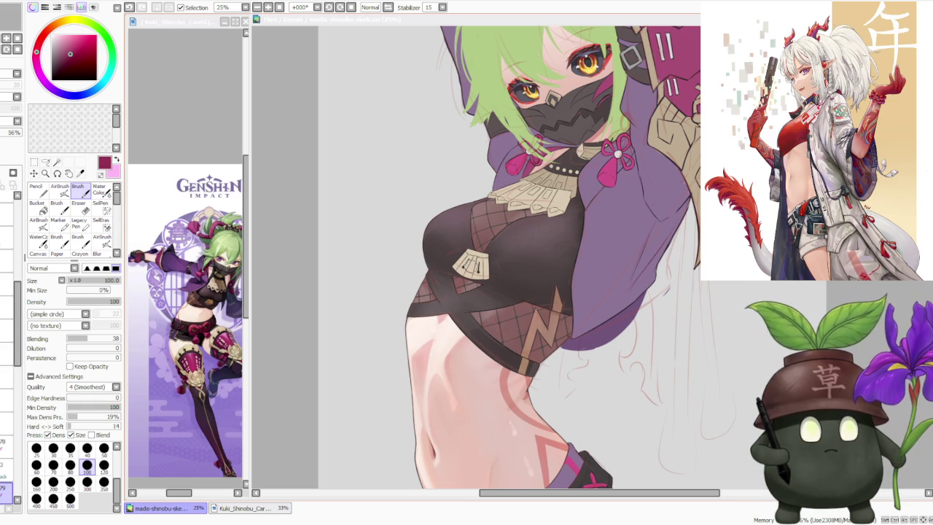
{"action": "scroll", "coordinate": [594, 186], "scroll_direction": "down", "scroll_amount": 2}
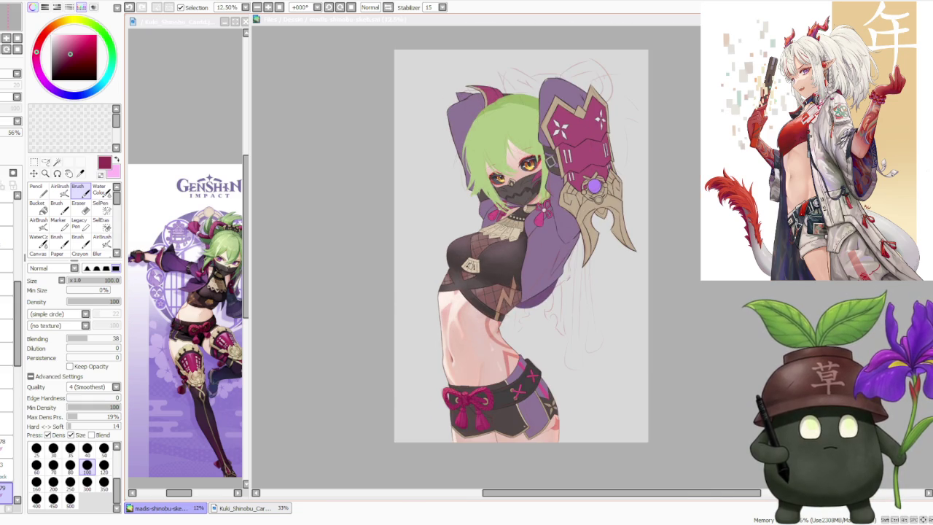
{"action": "scroll", "coordinate": [467, 420], "scroll_direction": "up", "scroll_amount": 1}
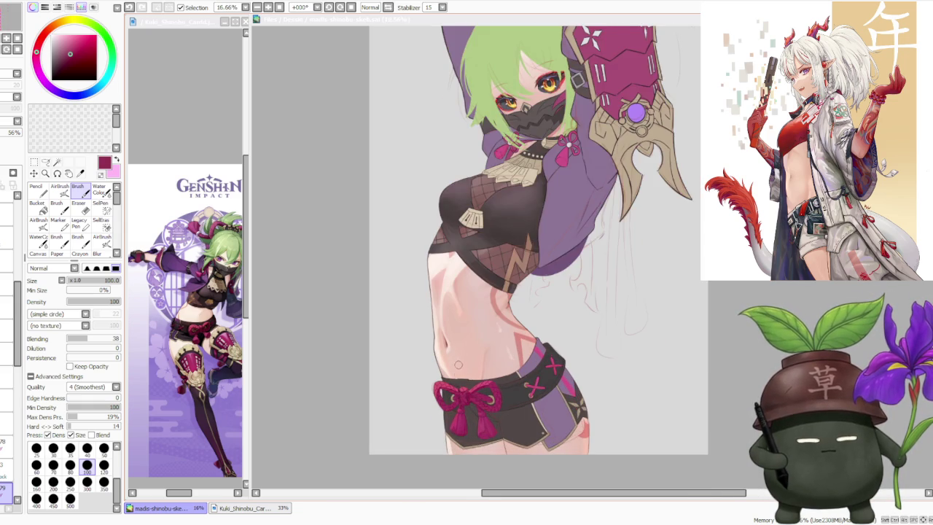
{"action": "scroll", "coordinate": [459, 365], "scroll_direction": "up", "scroll_amount": 1}
{"action": "scroll", "coordinate": [447, 344], "scroll_direction": "up", "scroll_amount": 1}
{"action": "scroll", "coordinate": [447, 343], "scroll_direction": "up", "scroll_amount": 1}
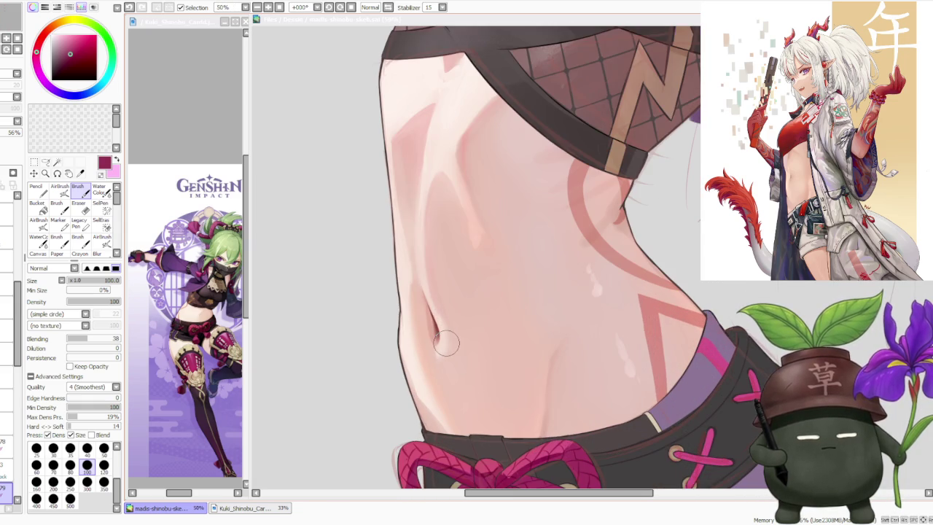
{"action": "scroll", "coordinate": [445, 343], "scroll_direction": "down", "scroll_amount": 2}
{"action": "scroll", "coordinate": [442, 343], "scroll_direction": "down", "scroll_amount": 1}
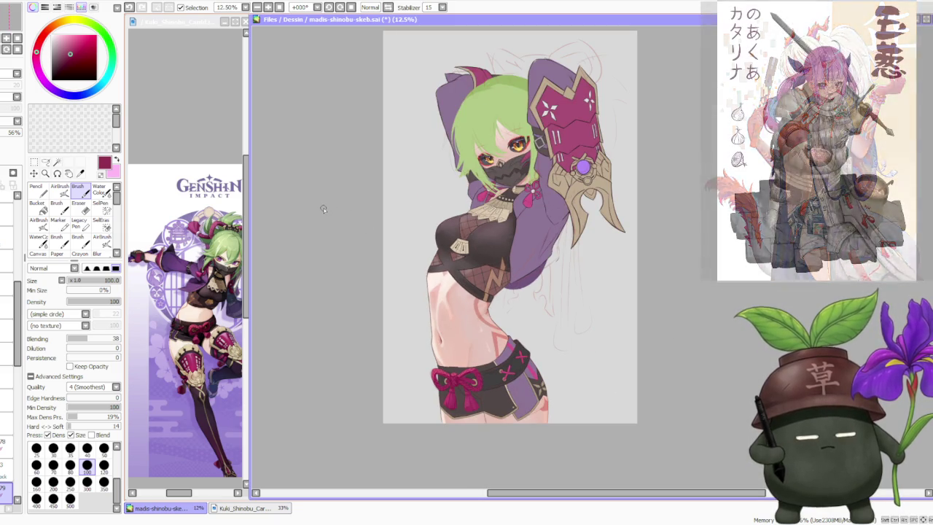
{"action": "scroll", "coordinate": [448, 231], "scroll_direction": "up", "scroll_amount": 1}
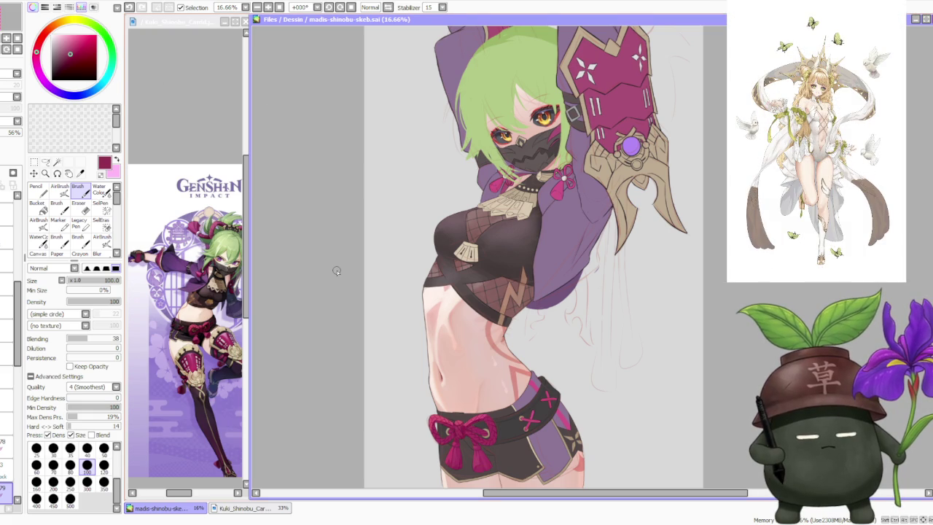
{"action": "scroll", "coordinate": [337, 271], "scroll_direction": "down", "scroll_amount": 1}
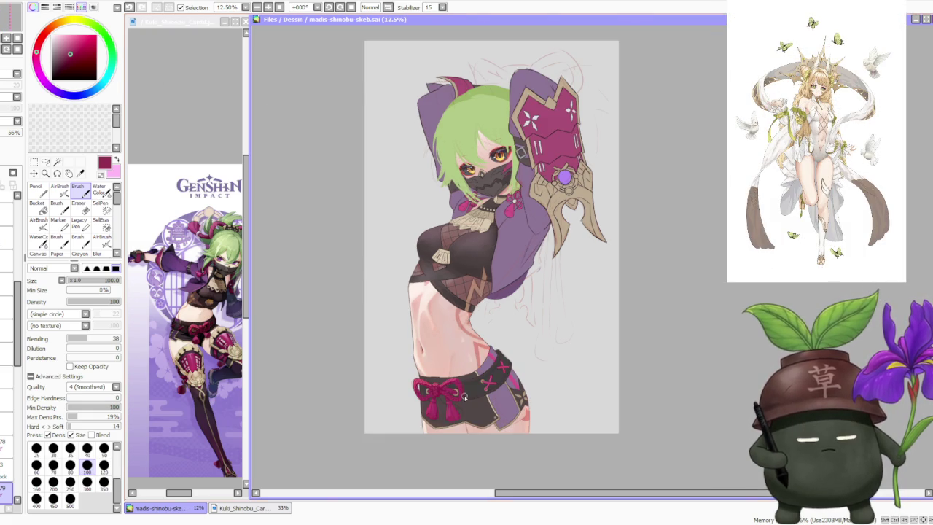
{"action": "scroll", "coordinate": [438, 335], "scroll_direction": "up", "scroll_amount": 1}
{"action": "scroll", "coordinate": [503, 349], "scroll_direction": "up", "scroll_amount": 1}
{"action": "scroll", "coordinate": [503, 348], "scroll_direction": "down", "scroll_amount": 1}
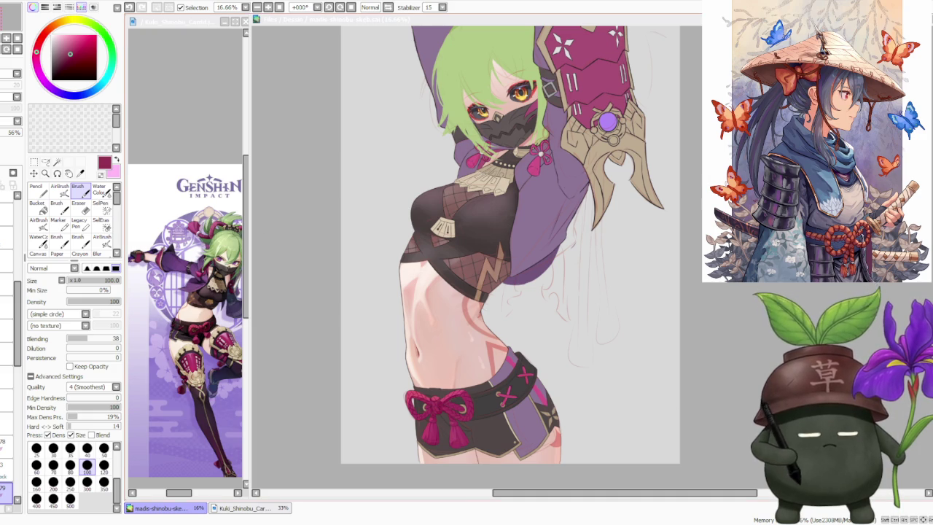
{"action": "scroll", "coordinate": [577, 248], "scroll_direction": "down", "scroll_amount": 1}
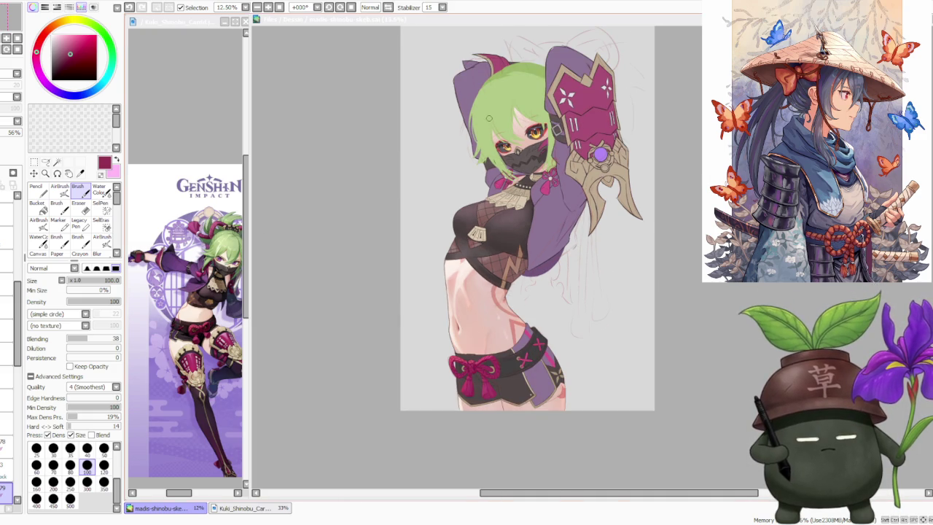
{"action": "scroll", "coordinate": [502, 150], "scroll_direction": "up", "scroll_amount": 2}
{"action": "scroll", "coordinate": [507, 116], "scroll_direction": "down", "scroll_amount": 1}
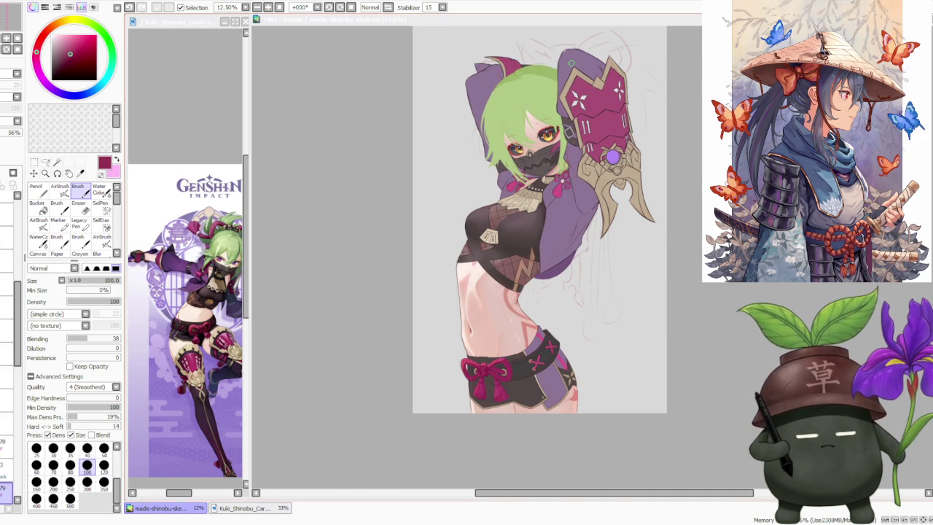
{"action": "scroll", "coordinate": [572, 63], "scroll_direction": "up", "scroll_amount": 1}
{"action": "scroll", "coordinate": [571, 63], "scroll_direction": "down", "scroll_amount": 1}
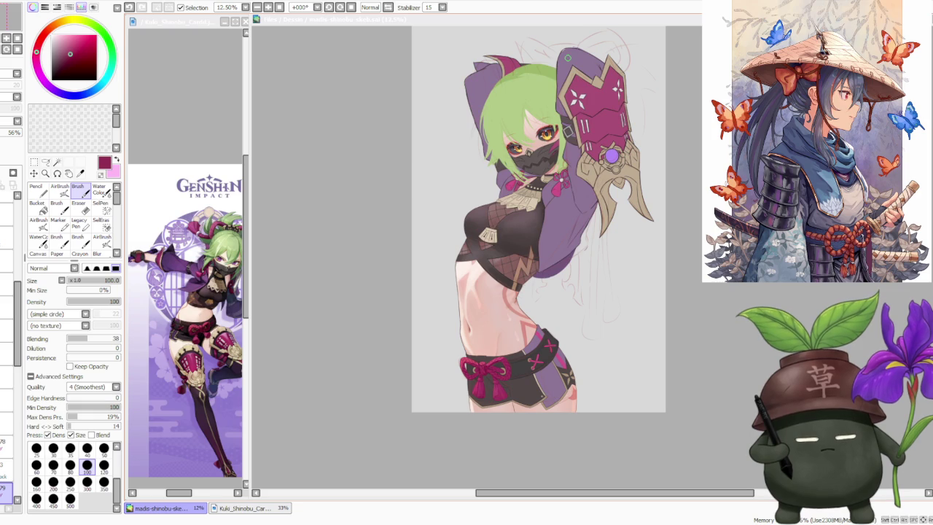
{"action": "scroll", "coordinate": [568, 126], "scroll_direction": "up", "scroll_amount": 1}
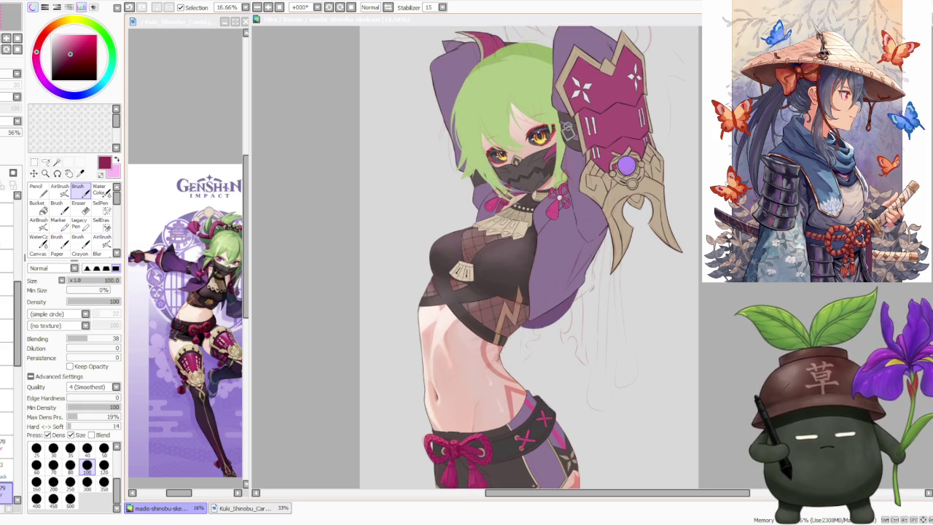
{"action": "scroll", "coordinate": [563, 135], "scroll_direction": "down", "scroll_amount": 1}
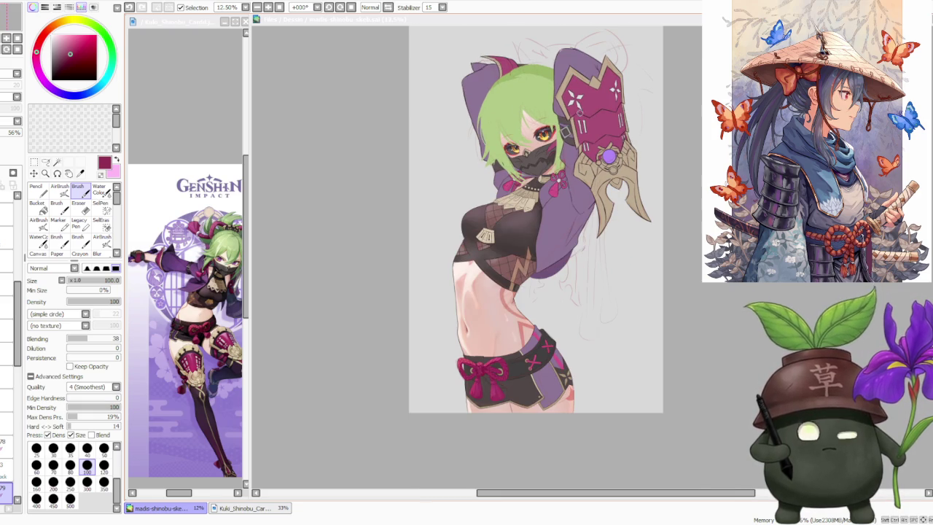
{"action": "scroll", "coordinate": [601, 86], "scroll_direction": "up", "scroll_amount": 1}
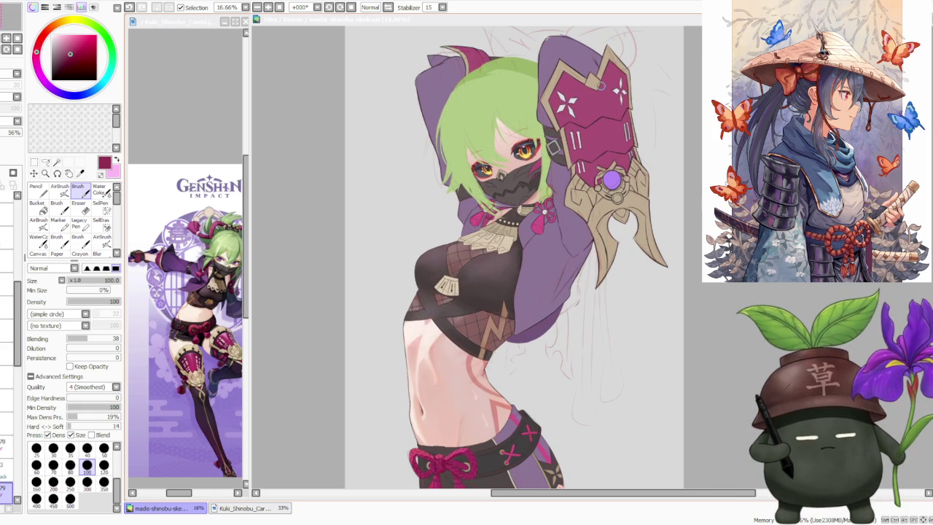
{"action": "scroll", "coordinate": [599, 85], "scroll_direction": "down", "scroll_amount": 1}
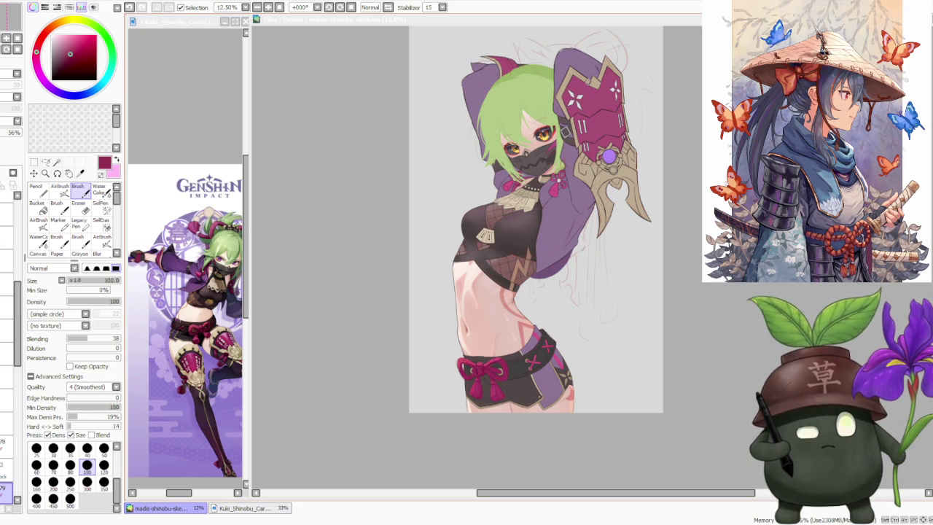
{"action": "scroll", "coordinate": [586, 83], "scroll_direction": "up", "scroll_amount": 1}
{"action": "scroll", "coordinate": [587, 84], "scroll_direction": "down", "scroll_amount": 1}
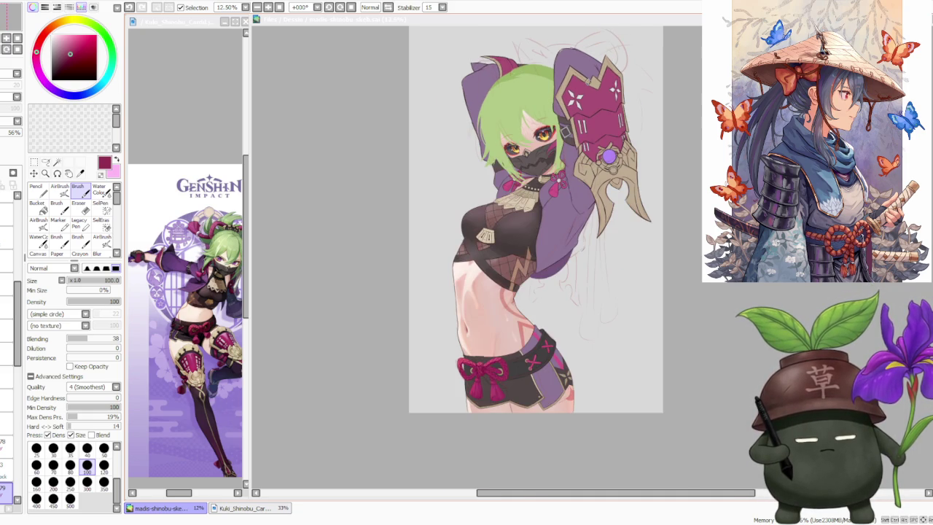
{"action": "scroll", "coordinate": [586, 76], "scroll_direction": "up", "scroll_amount": 1}
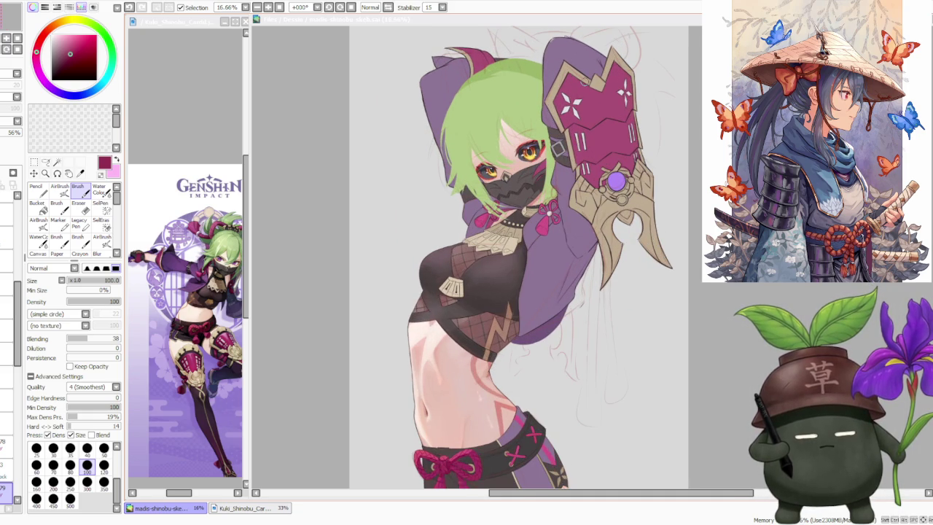
{"action": "scroll", "coordinate": [577, 82], "scroll_direction": "down", "scroll_amount": 1}
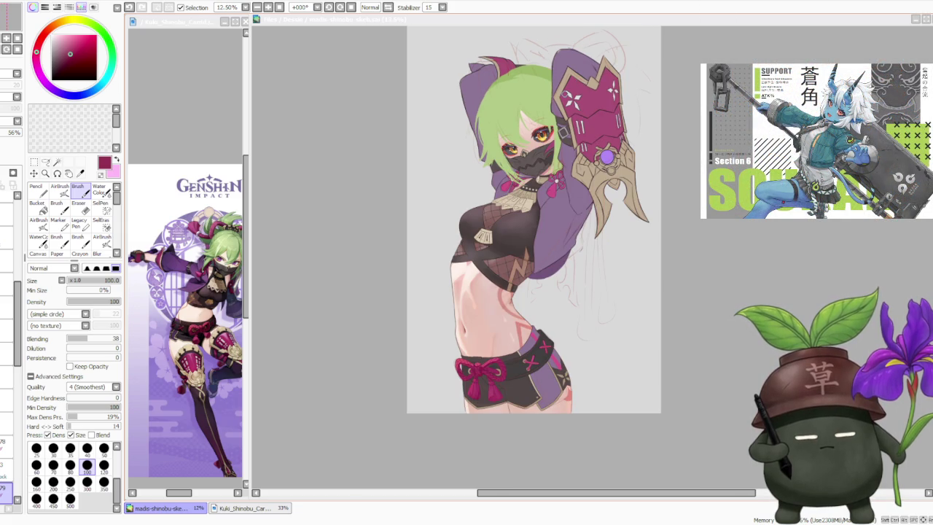
{"action": "scroll", "coordinate": [565, 94], "scroll_direction": "up", "scroll_amount": 1}
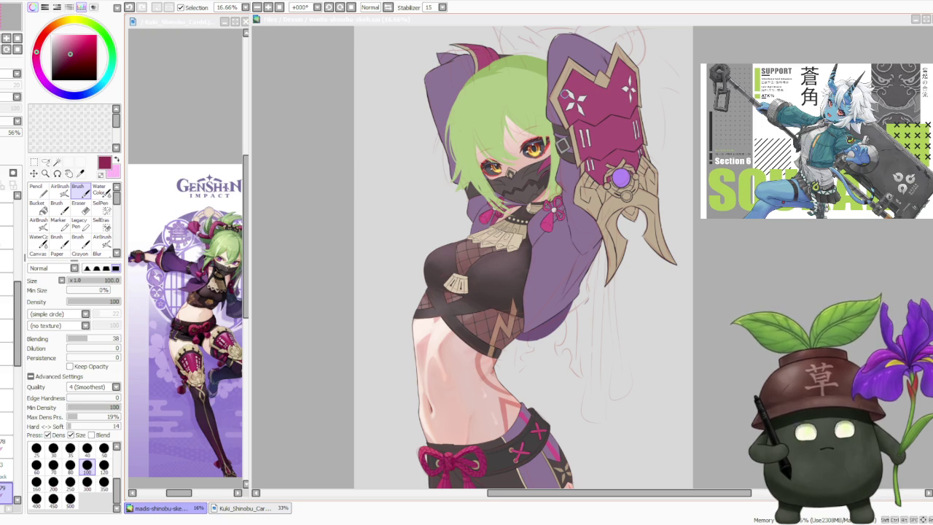
{"action": "scroll", "coordinate": [566, 93], "scroll_direction": "down", "scroll_amount": 1}
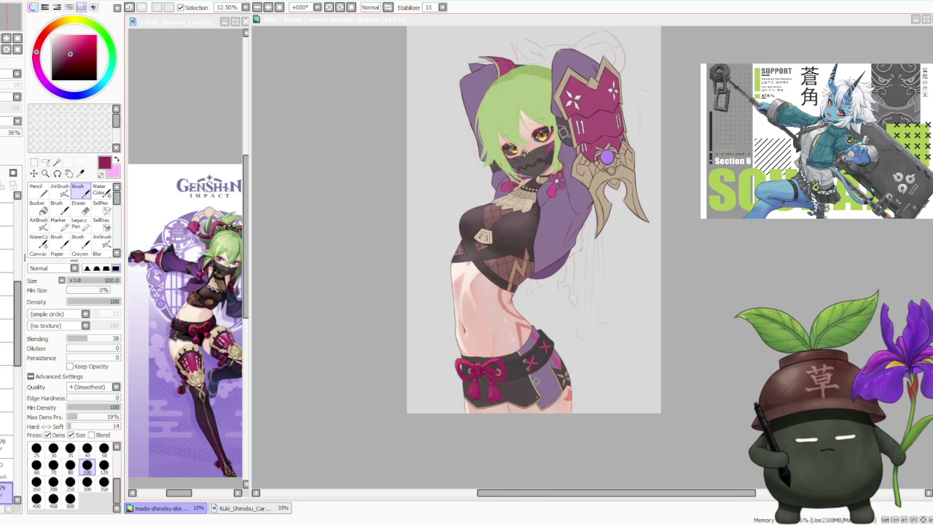
{"action": "scroll", "coordinate": [534, 381], "scroll_direction": "up", "scroll_amount": 2}
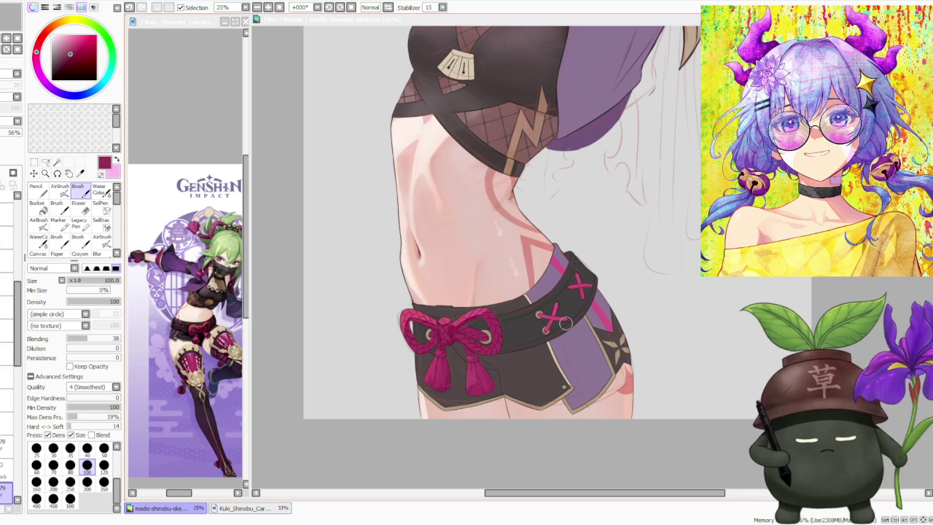
{"action": "scroll", "coordinate": [566, 323], "scroll_direction": "down", "scroll_amount": 1}
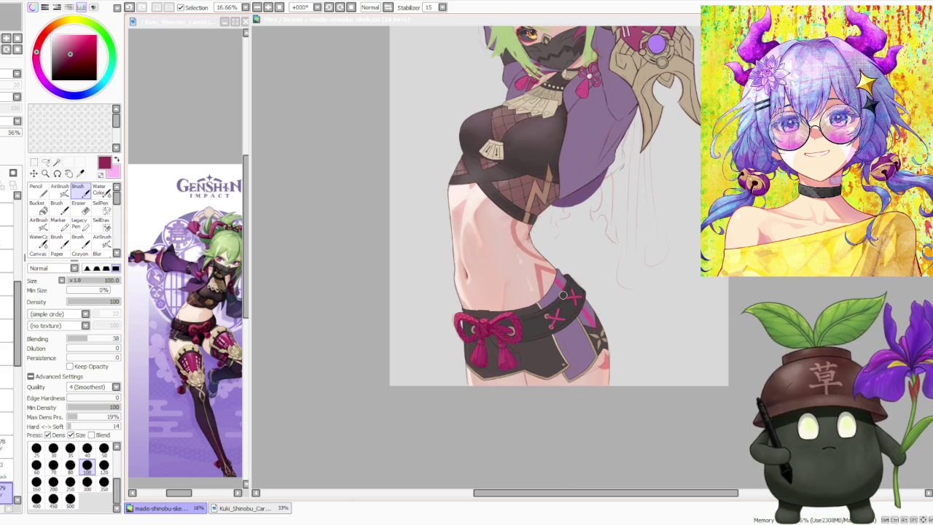
{"action": "scroll", "coordinate": [583, 298], "scroll_direction": "up", "scroll_amount": 1}
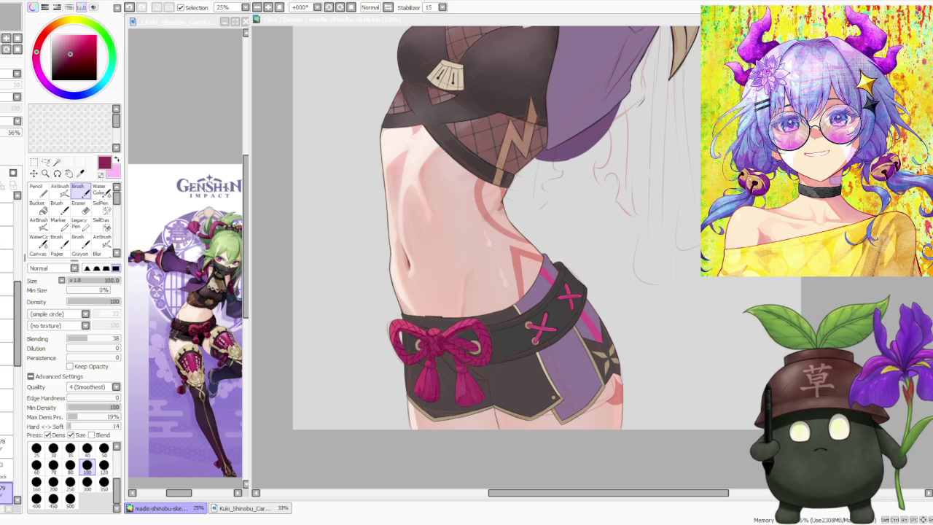
{"action": "scroll", "coordinate": [546, 286], "scroll_direction": "down", "scroll_amount": 1}
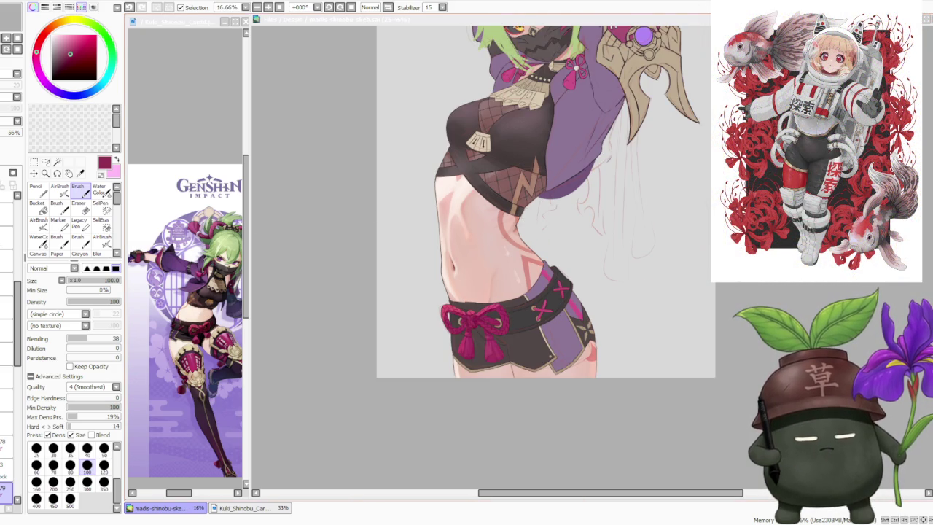
{"action": "scroll", "coordinate": [623, 341], "scroll_direction": "up", "scroll_amount": 1}
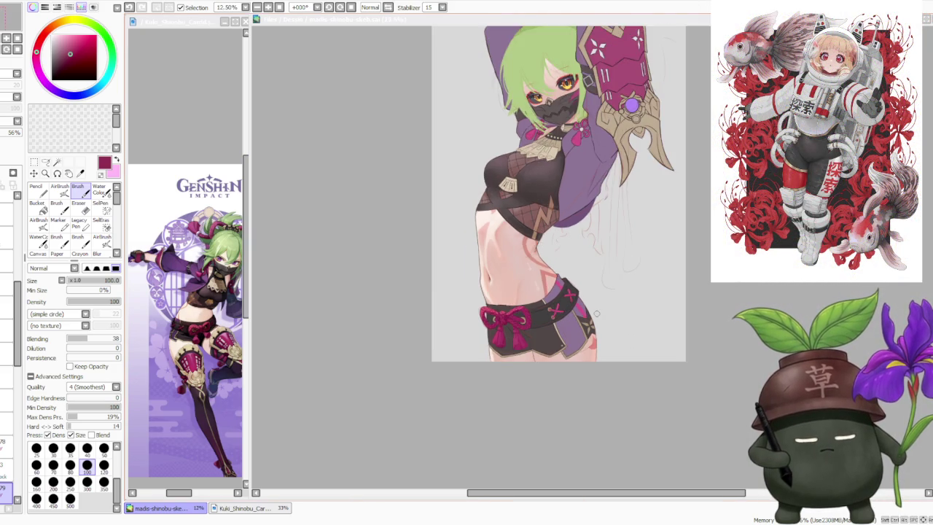
{"action": "scroll", "coordinate": [612, 340], "scroll_direction": "up", "scroll_amount": 1}
{"action": "scroll", "coordinate": [601, 339], "scroll_direction": "up", "scroll_amount": 1}
{"action": "scroll", "coordinate": [589, 338], "scroll_direction": "up", "scroll_amount": 1}
{"action": "scroll", "coordinate": [589, 338], "scroll_direction": "down", "scroll_amount": 2}
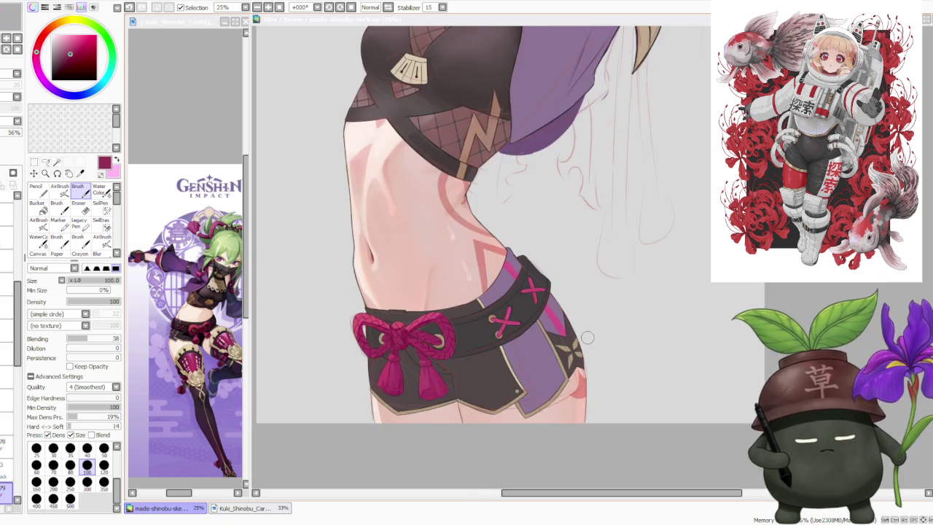
{"action": "scroll", "coordinate": [583, 341], "scroll_direction": "down", "scroll_amount": 2}
{"action": "scroll", "coordinate": [597, 295], "scroll_direction": "down", "scroll_amount": 1}
{"action": "scroll", "coordinate": [617, 226], "scroll_direction": "up", "scroll_amount": 1}
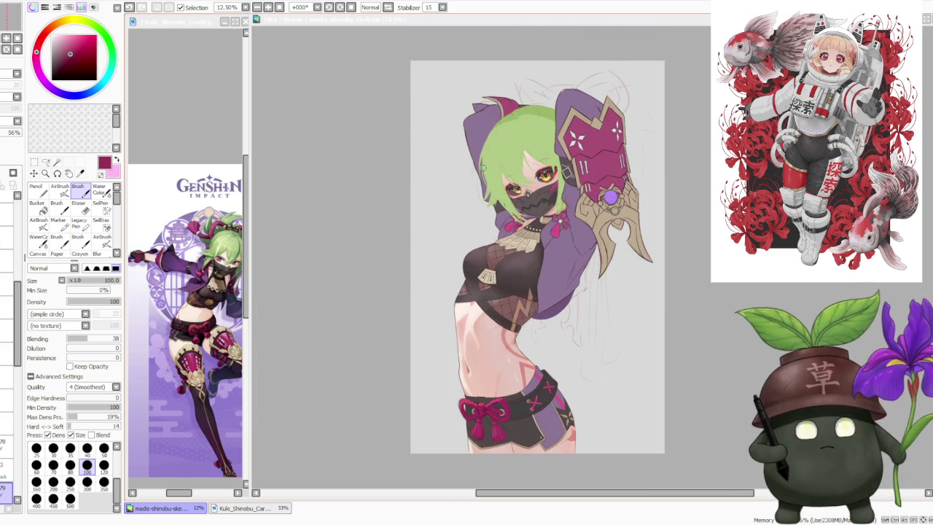
{"action": "scroll", "coordinate": [483, 168], "scroll_direction": "up", "scroll_amount": 1}
{"action": "scroll", "coordinate": [513, 255], "scroll_direction": "up", "scroll_amount": 1}
{"action": "scroll", "coordinate": [514, 255], "scroll_direction": "up", "scroll_amount": 1}
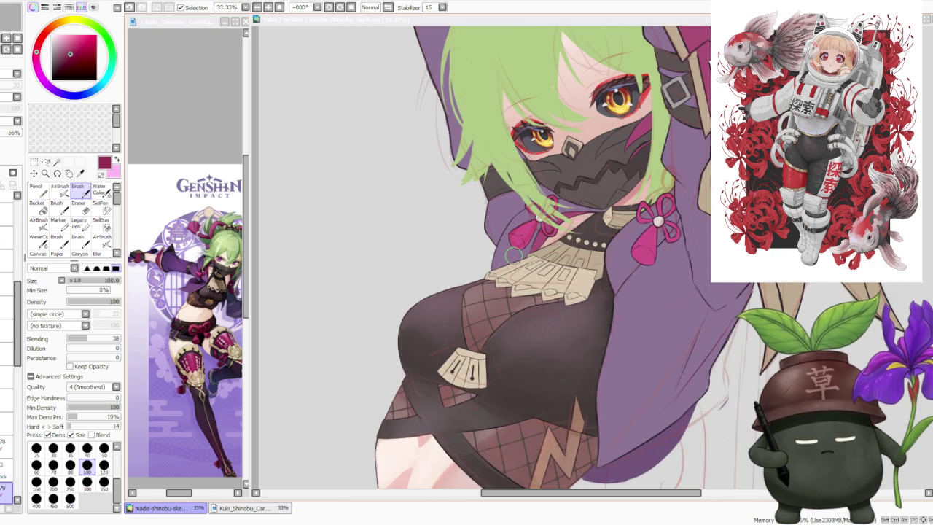
{"action": "scroll", "coordinate": [513, 254], "scroll_direction": "up", "scroll_amount": 1}
{"action": "scroll", "coordinate": [513, 254], "scroll_direction": "up", "scroll_amount": 1}
{"action": "scroll", "coordinate": [500, 246], "scroll_direction": "down", "scroll_amount": 1}
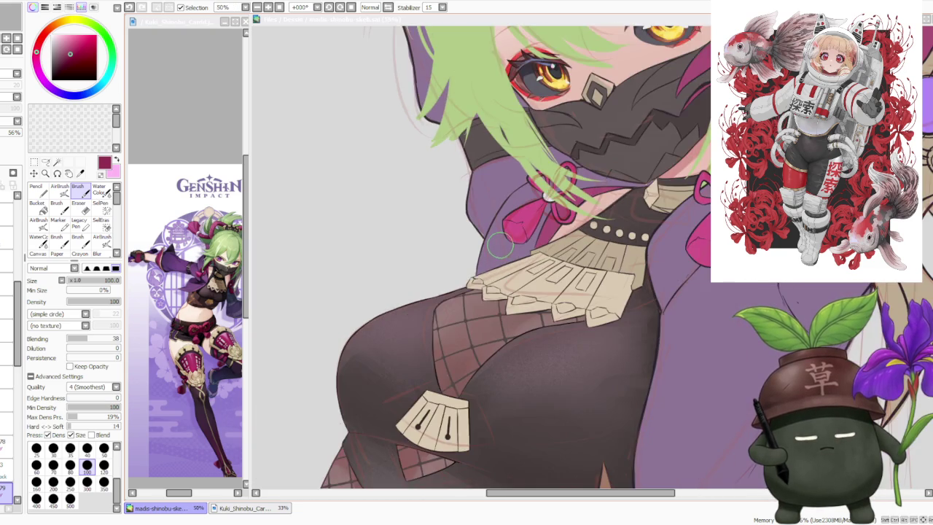
{"action": "scroll", "coordinate": [500, 245], "scroll_direction": "down", "scroll_amount": 1}
{"action": "scroll", "coordinate": [498, 247], "scroll_direction": "down", "scroll_amount": 1}
{"action": "scroll", "coordinate": [481, 235], "scroll_direction": "down", "scroll_amount": 1}
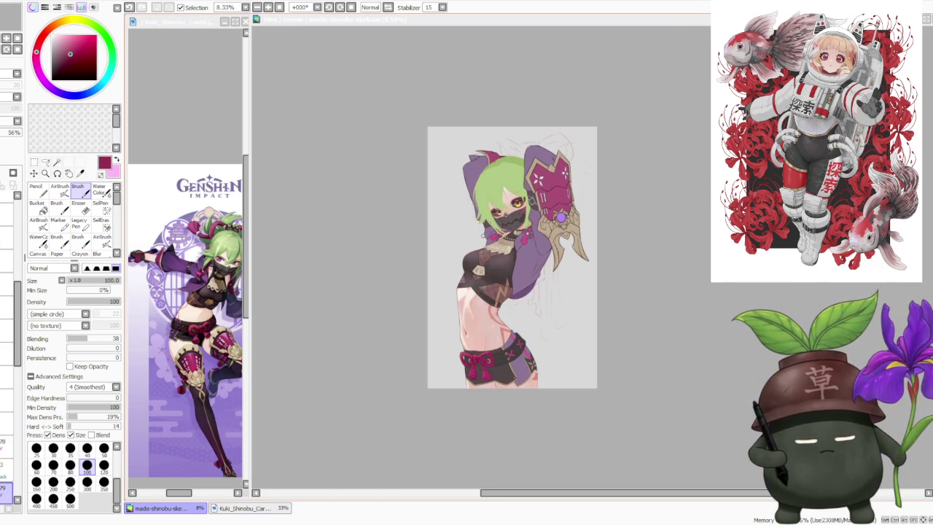
{"action": "scroll", "coordinate": [565, 203], "scroll_direction": "up", "scroll_amount": 1}
{"action": "scroll", "coordinate": [560, 201], "scroll_direction": "up", "scroll_amount": 1}
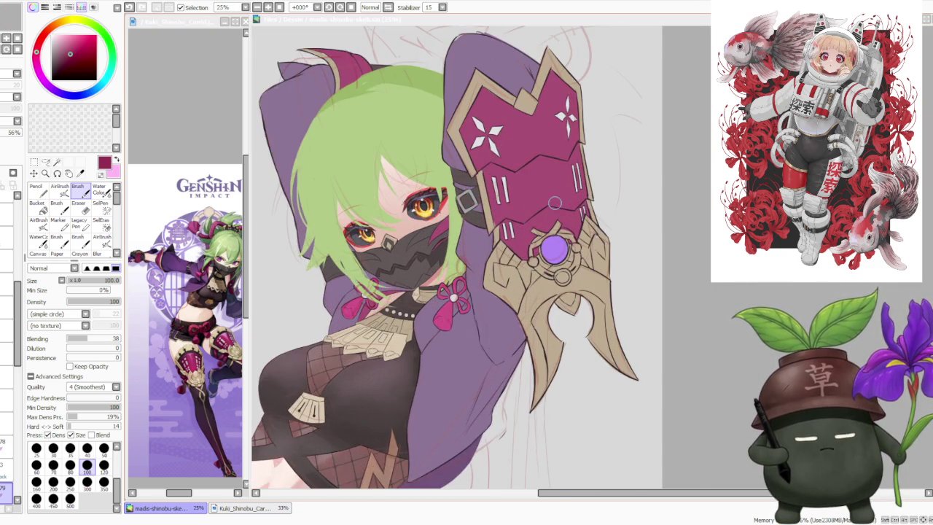
{"action": "scroll", "coordinate": [556, 203], "scroll_direction": "up", "scroll_amount": 1}
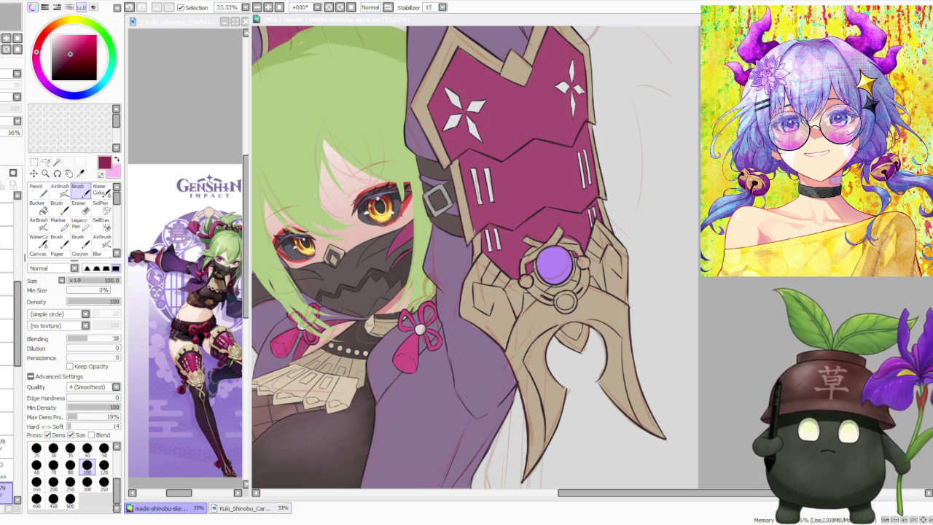
Step: Zoom the canvas view to review the refined face, mask and gauntlet shading
{"action": "scroll", "coordinate": [545, 286], "scroll_direction": "down", "scroll_amount": 1}
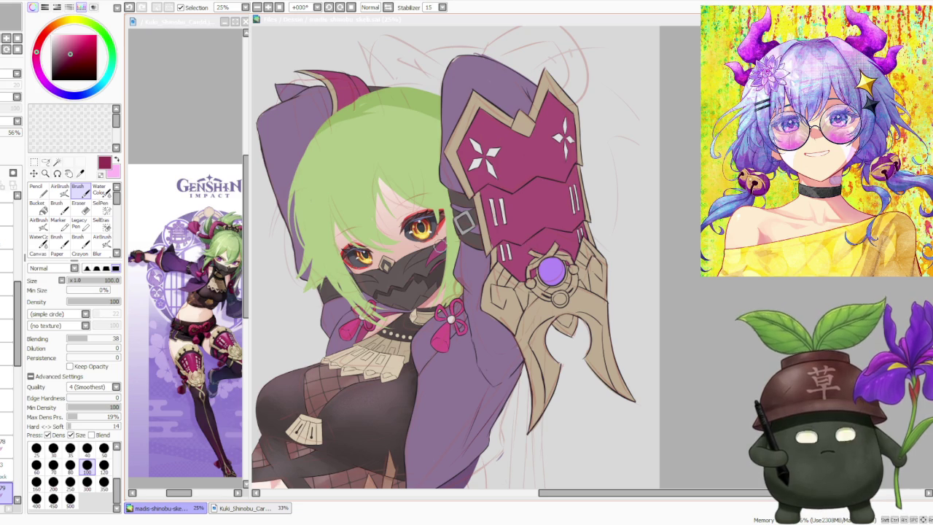
Step: Zoom the Kuki_Shinobu_Card reference to 150% to study the face, mask and outfit
{"action": "left_click", "coordinate": [170, 276]}
{"action": "scroll", "coordinate": [170, 277], "scroll_direction": "down", "scroll_amount": 2}
{"action": "scroll", "coordinate": [182, 265], "scroll_direction": "up", "scroll_amount": 1}
{"action": "scroll", "coordinate": [182, 265], "scroll_direction": "up", "scroll_amount": 1}
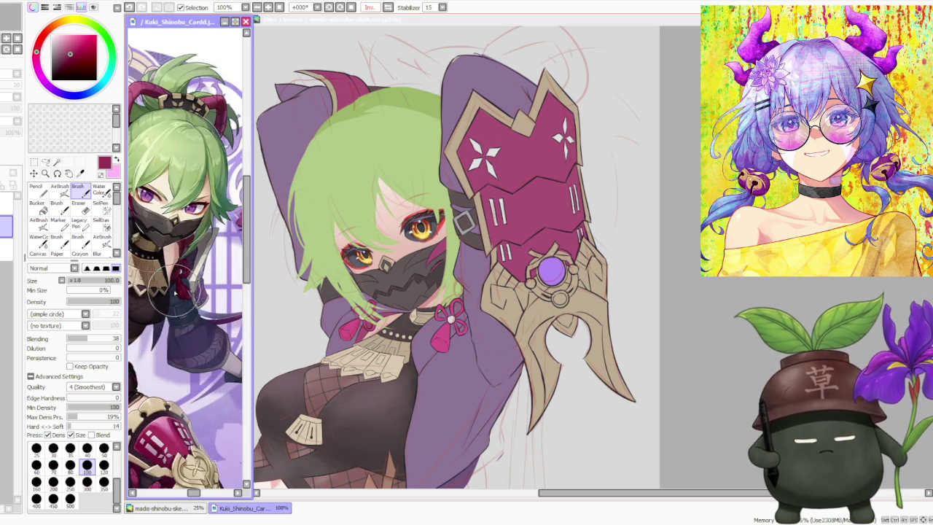
{"action": "scroll", "coordinate": [182, 266], "scroll_direction": "up", "scroll_amount": 1}
{"action": "scroll", "coordinate": [182, 266], "scroll_direction": "up", "scroll_amount": 1}
{"action": "scroll", "coordinate": [183, 266], "scroll_direction": "down", "scroll_amount": 1}
{"action": "scroll", "coordinate": [184, 265], "scroll_direction": "up", "scroll_amount": 2}
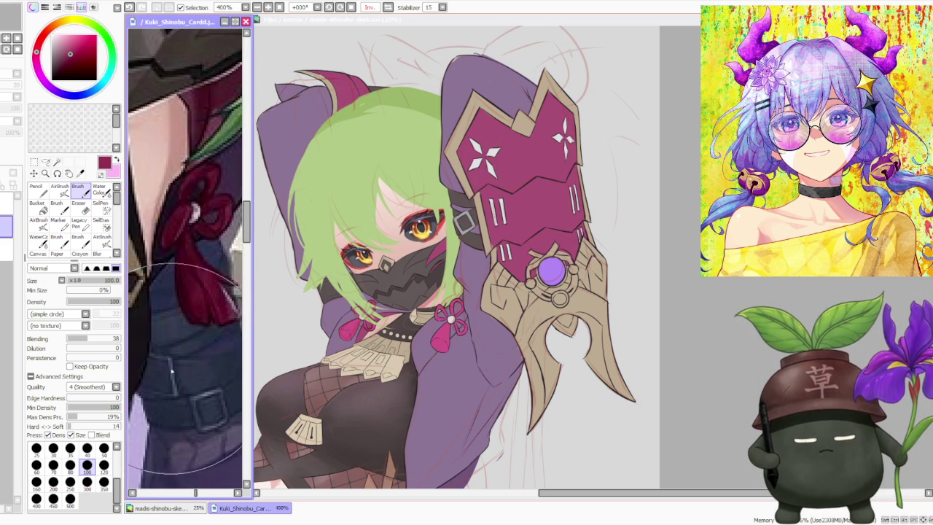
{"action": "scroll", "coordinate": [184, 266], "scroll_direction": "down", "scroll_amount": 1}
{"action": "scroll", "coordinate": [183, 266], "scroll_direction": "down", "scroll_amount": 1}
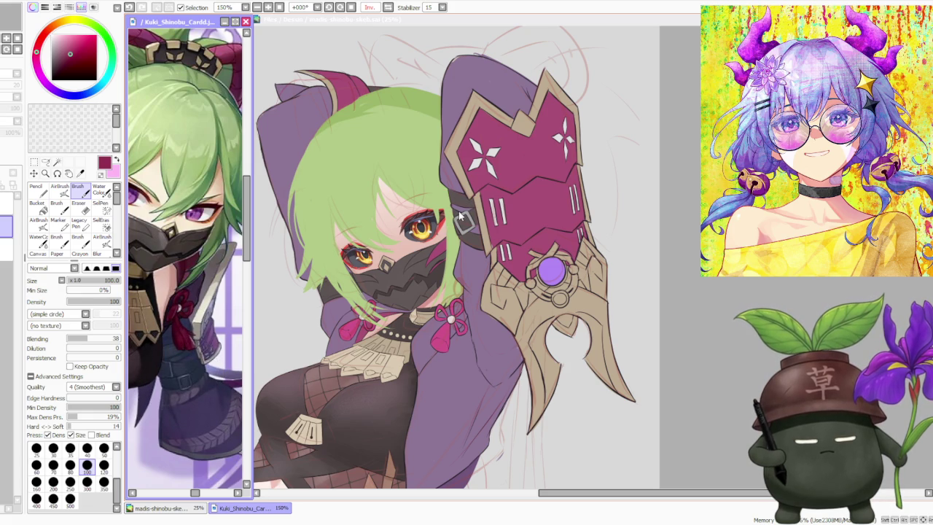
{"action": "left_click", "coordinate": [694, 266]}
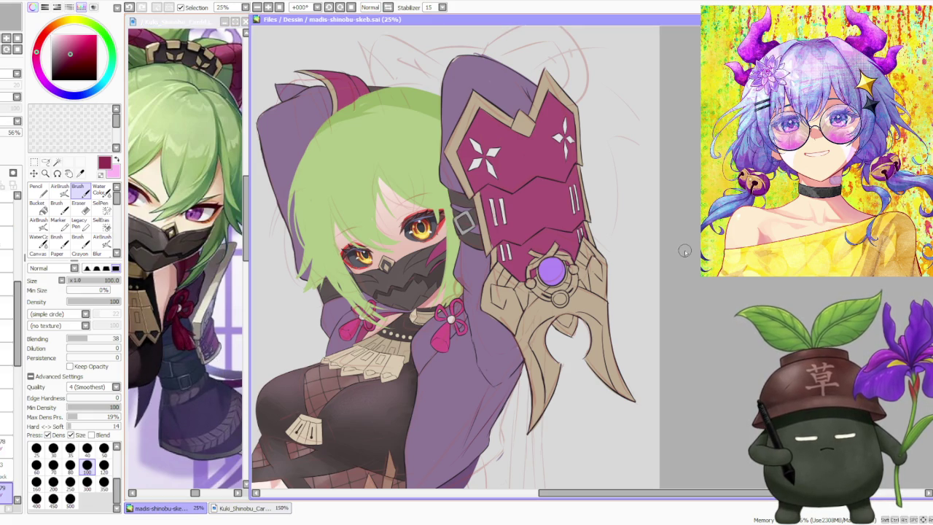